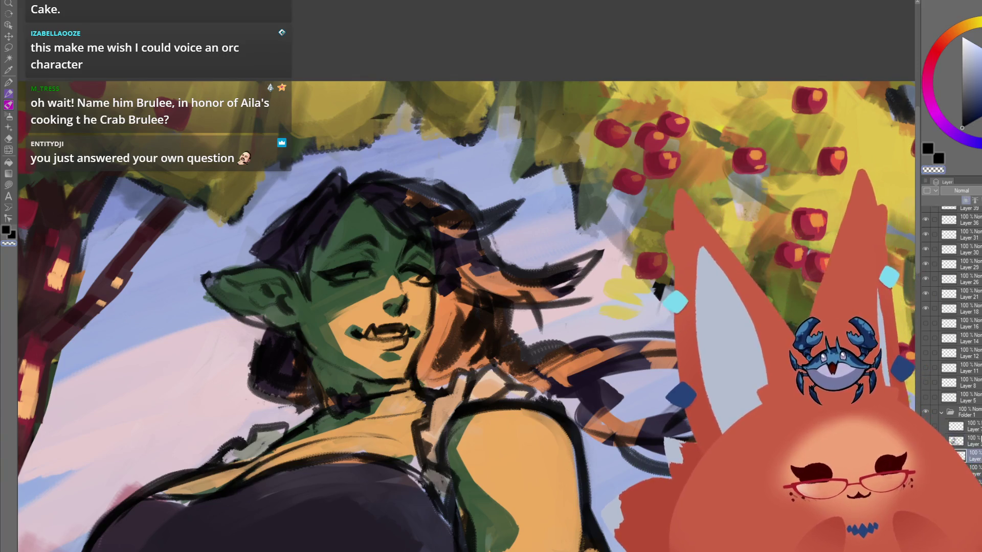
Pick crimson and paint the orc woman's lower lip a deep pinkish red, framing the face
{"action": "left_click", "coordinate": [928, 68]}
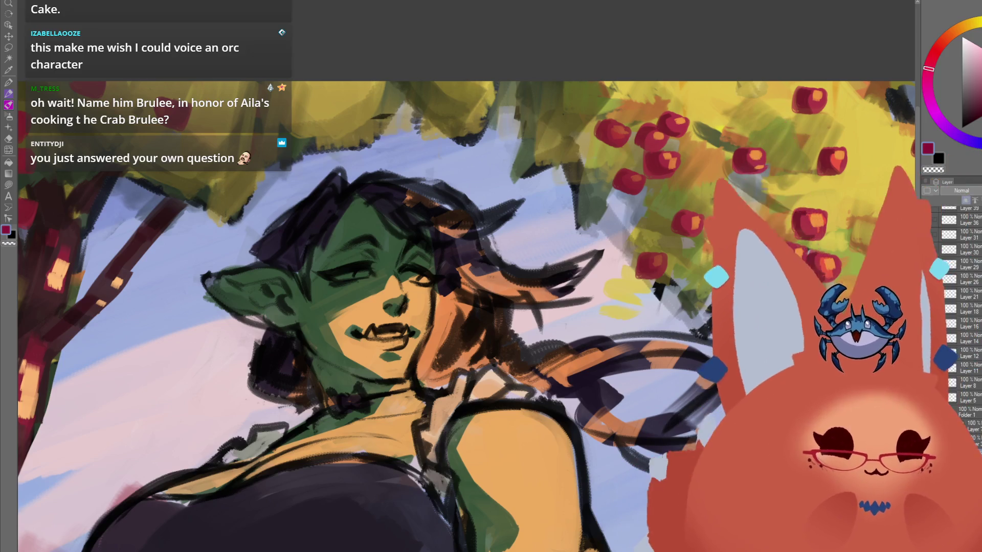
{"action": "scroll", "coordinate": [521, 357], "scroll_direction": "up", "scroll_amount": 3}
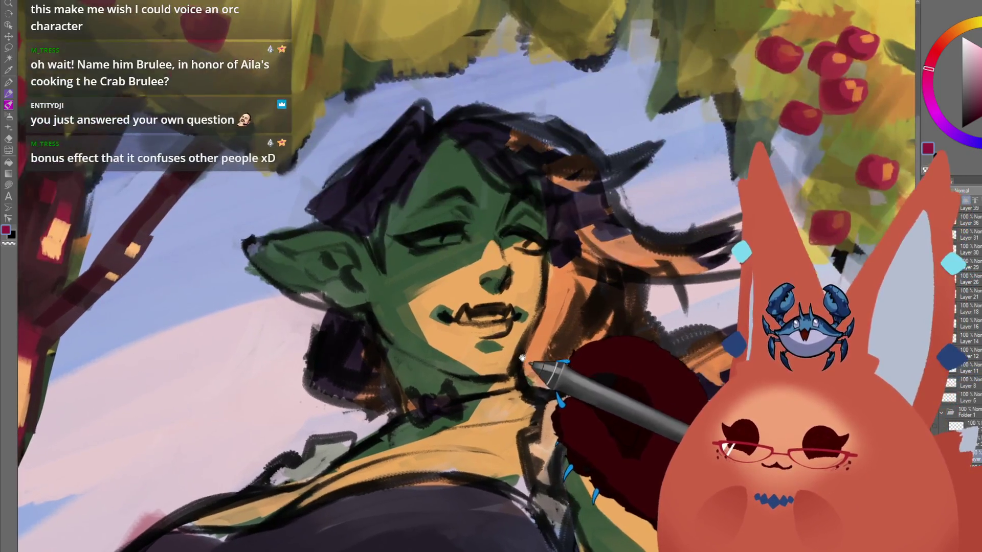
{"action": "mouse_move", "coordinate": [522, 357]}
{"action": "left_mouse_down"}
{"action": "mouse_move", "coordinate": [513, 387]}
{"action": "mouse_move", "coordinate": [499, 382]}
{"action": "mouse_move", "coordinate": [499, 362]}
{"action": "mouse_move", "coordinate": [490, 368]}
{"action": "left_mouse_up"}
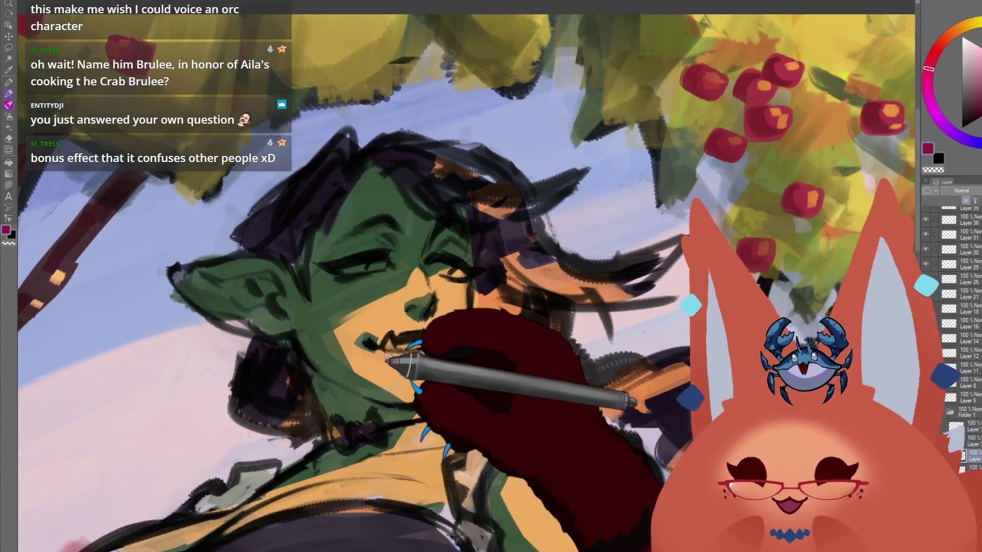
{"action": "mouse_move", "coordinate": [383, 352]}
{"action": "left_mouse_down"}
{"action": "mouse_move", "coordinate": [405, 361]}
{"action": "mouse_move", "coordinate": [389, 354]}
{"action": "mouse_move", "coordinate": [547, 351]}
{"action": "mouse_move", "coordinate": [566, 303]}
{"action": "left_mouse_up"}
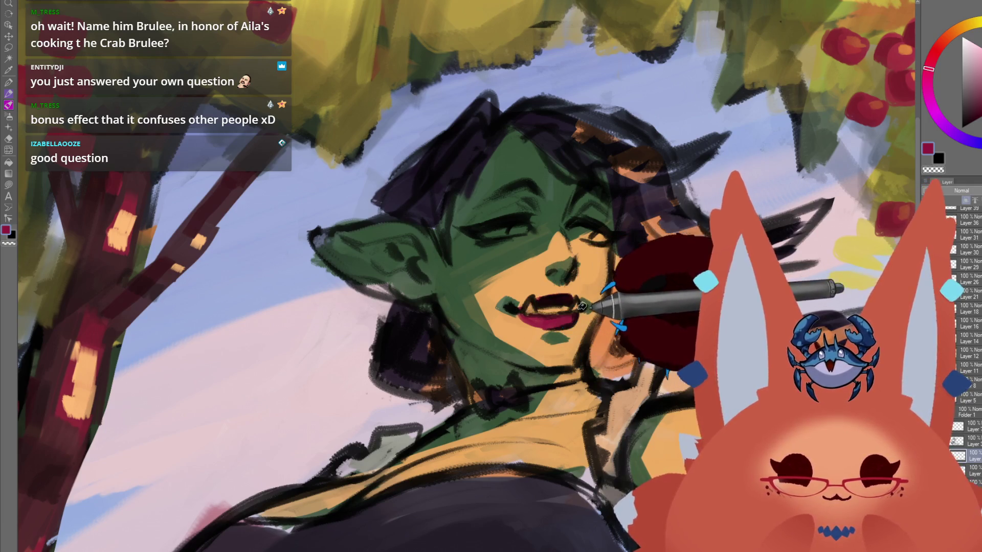
{"action": "scroll", "coordinate": [560, 371], "scroll_direction": "down", "scroll_amount": 5}
{"action": "left_click_drag", "start_coordinate": [511, 389], "coordinate": [510, 393]}
{"action": "scroll", "coordinate": [511, 394], "scroll_direction": "up", "scroll_amount": 3}
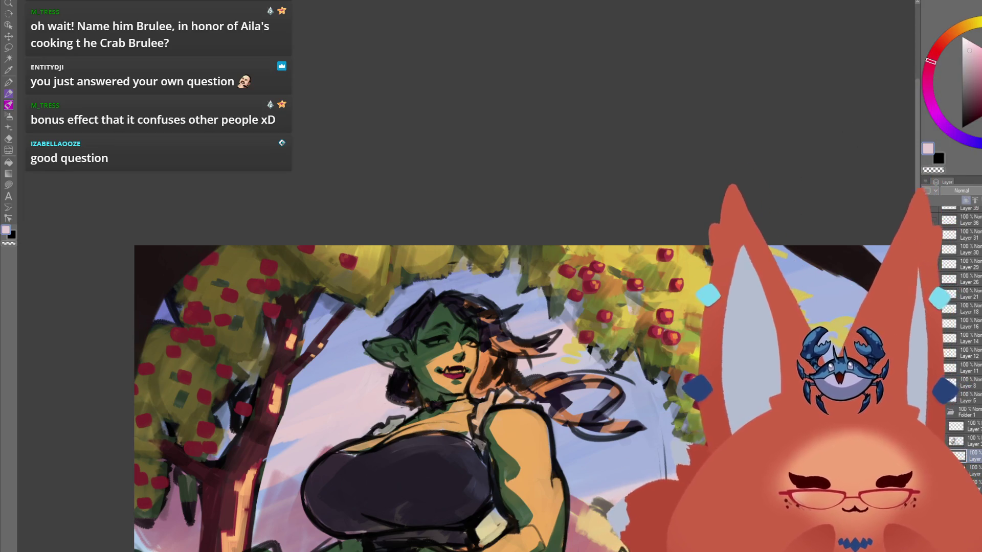
Paint near-white teeth inside the open mouth, brighten them, then sample the pale pink sky
{"action": "scroll", "coordinate": [614, 416], "scroll_direction": "up", "scroll_amount": 5}
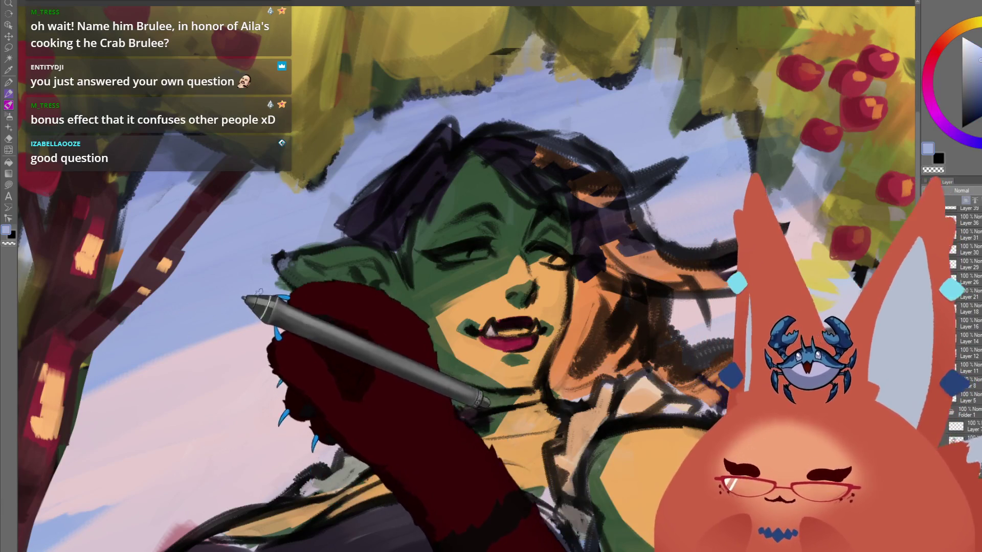
{"action": "left_click", "coordinate": [971, 73]}
{"action": "left_click", "coordinate": [971, 45]}
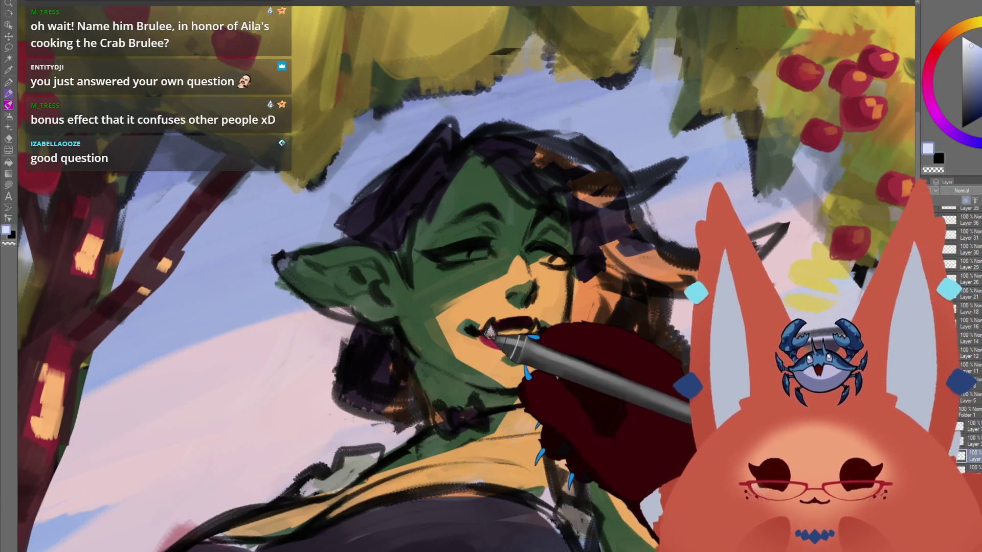
{"action": "left_click_drag", "start_coordinate": [497, 333], "coordinate": [514, 332]}
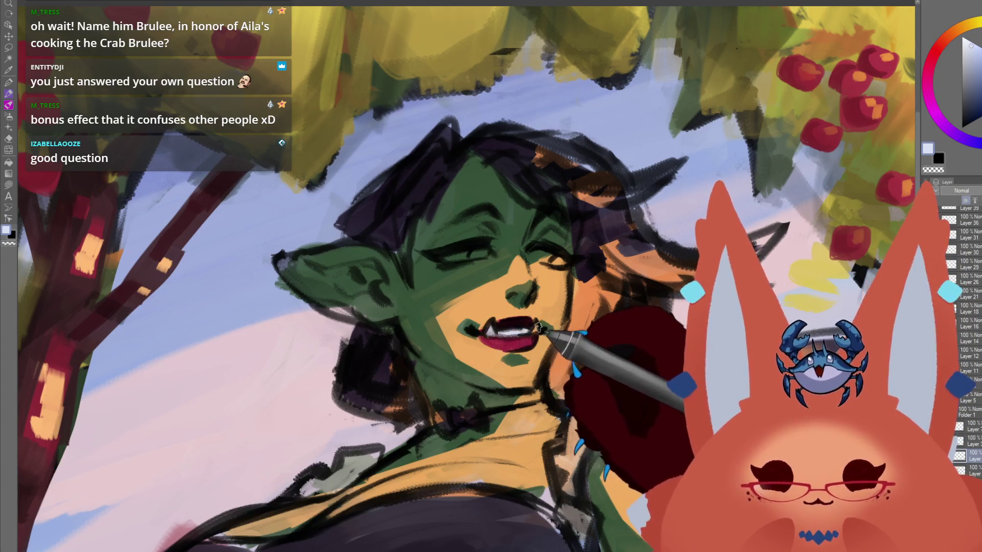
{"action": "left_click", "coordinate": [967, 41]}
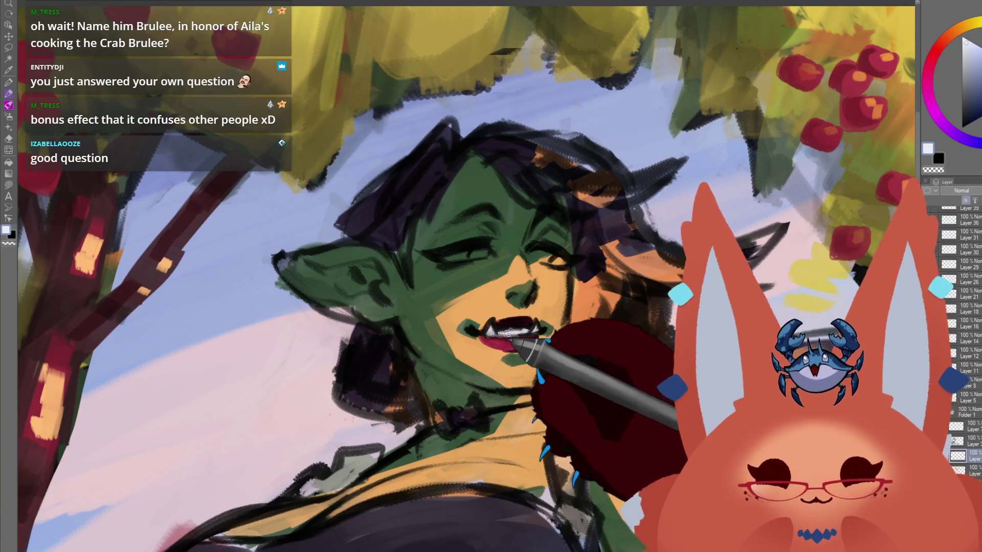
{"action": "mouse_move", "coordinate": [509, 334]}
{"action": "left_mouse_down"}
{"action": "mouse_move", "coordinate": [530, 331]}
{"action": "mouse_move", "coordinate": [565, 388]}
{"action": "left_mouse_up"}
{"action": "left_click", "coordinate": [339, 344], "text": "alt"}
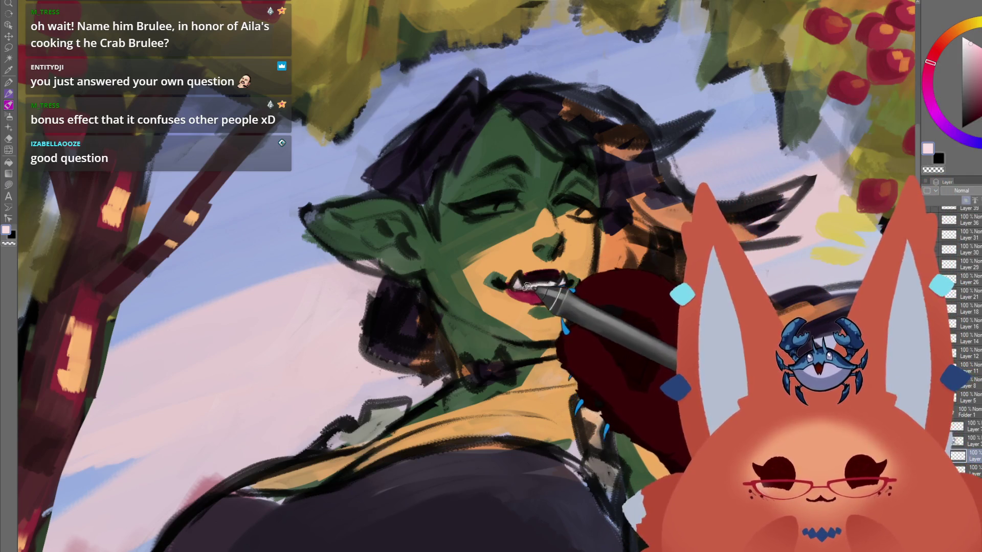
{"action": "key", "text": "ctrl+@"}
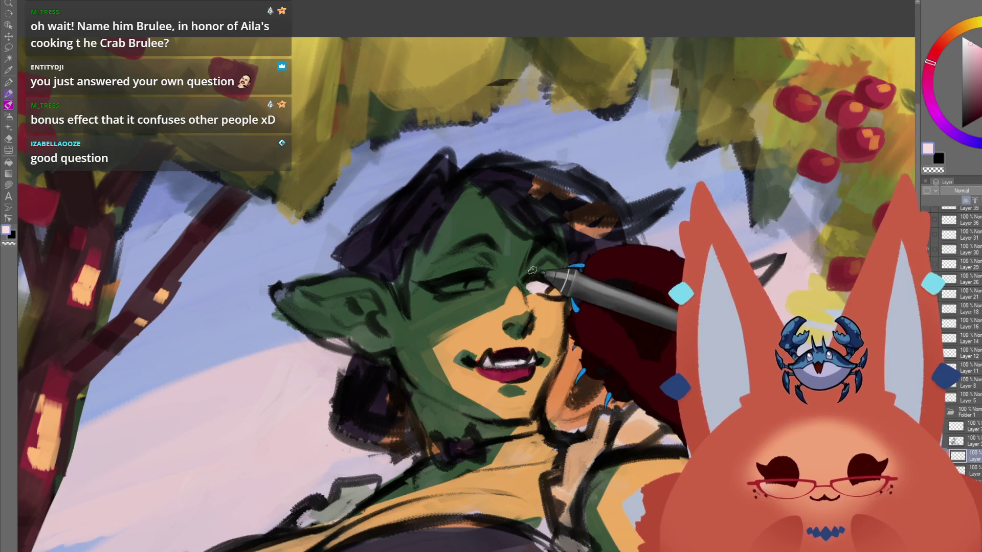
Shade the eye whites lavender blue-grey and retouch the lips with the sampled lip red
{"action": "left_click", "coordinate": [258, 395], "text": "alt"}
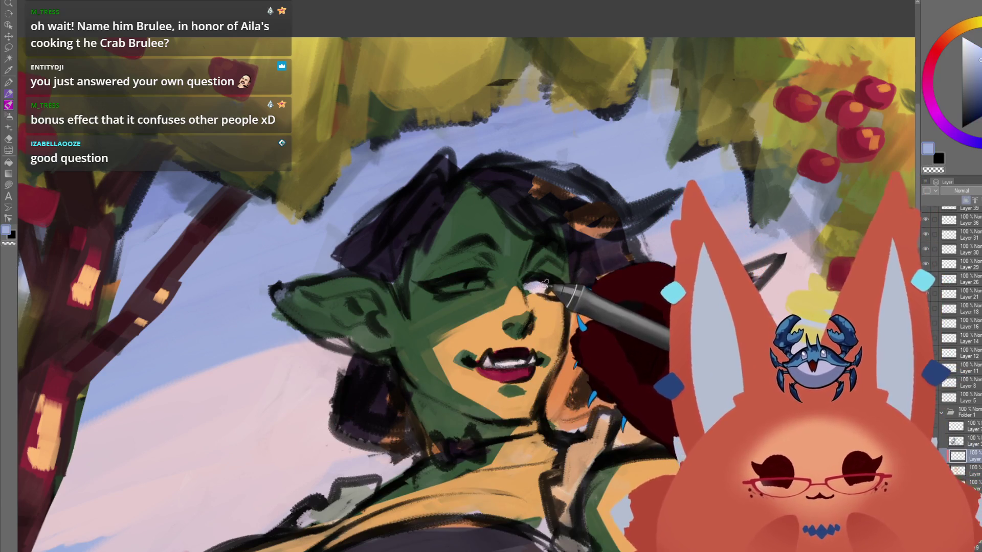
{"action": "left_click", "coordinate": [969, 85]}
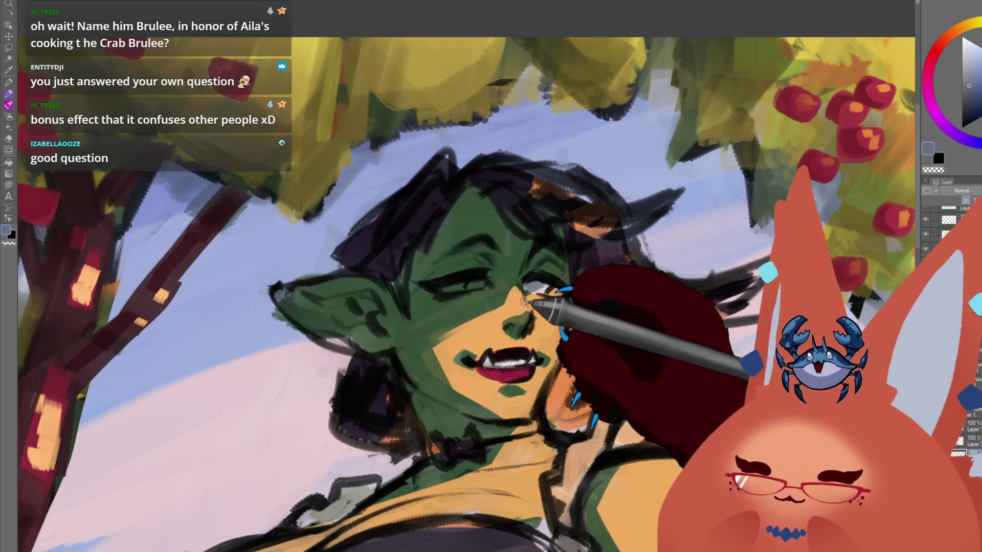
{"action": "left_click_drag", "start_coordinate": [520, 281], "coordinate": [621, 258]}
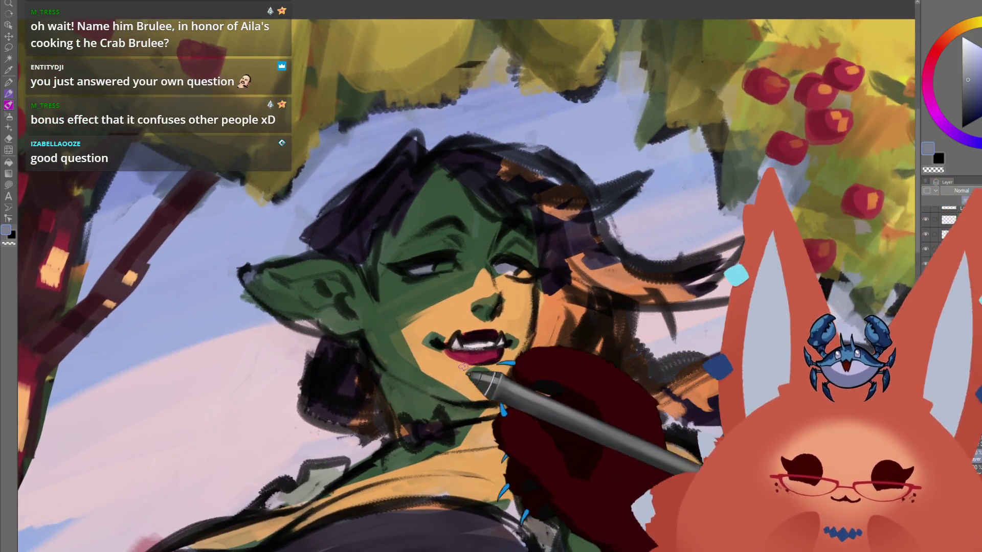
{"action": "left_click", "coordinate": [457, 354], "text": "alt"}
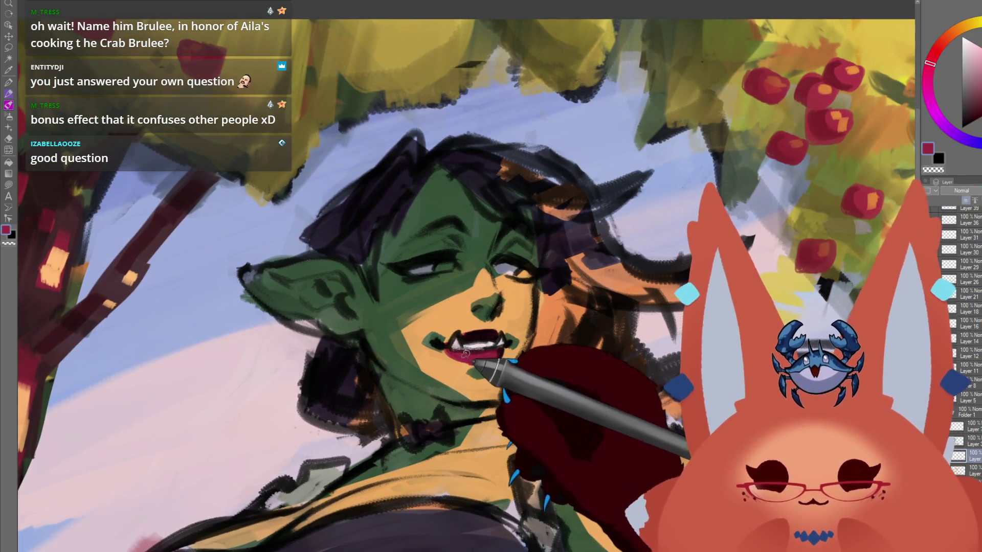
{"action": "left_click_drag", "start_coordinate": [614, 391], "coordinate": [549, 409]}
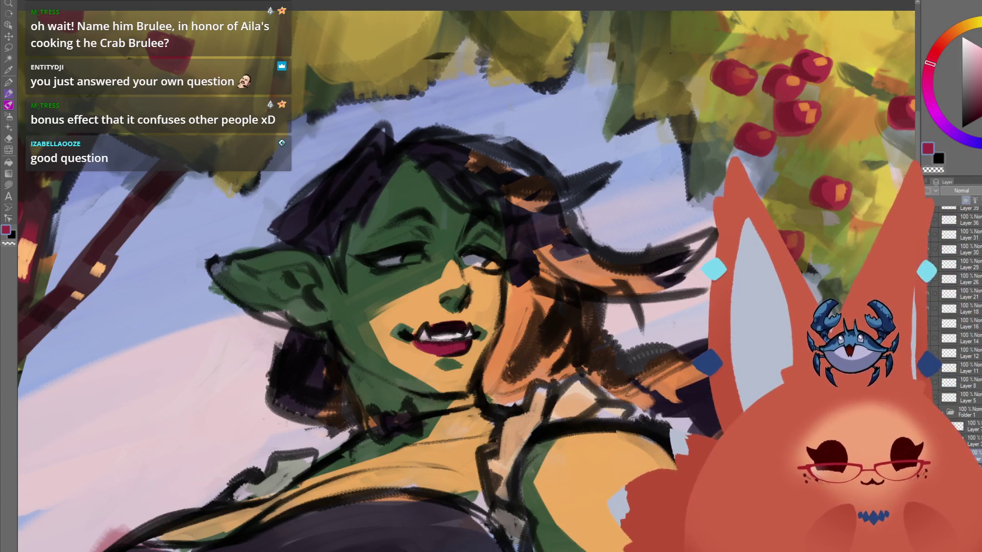
Select gold on the hue ring for the golden-yellow irises
{"action": "left_click", "coordinate": [488, 264], "text": "alt"}
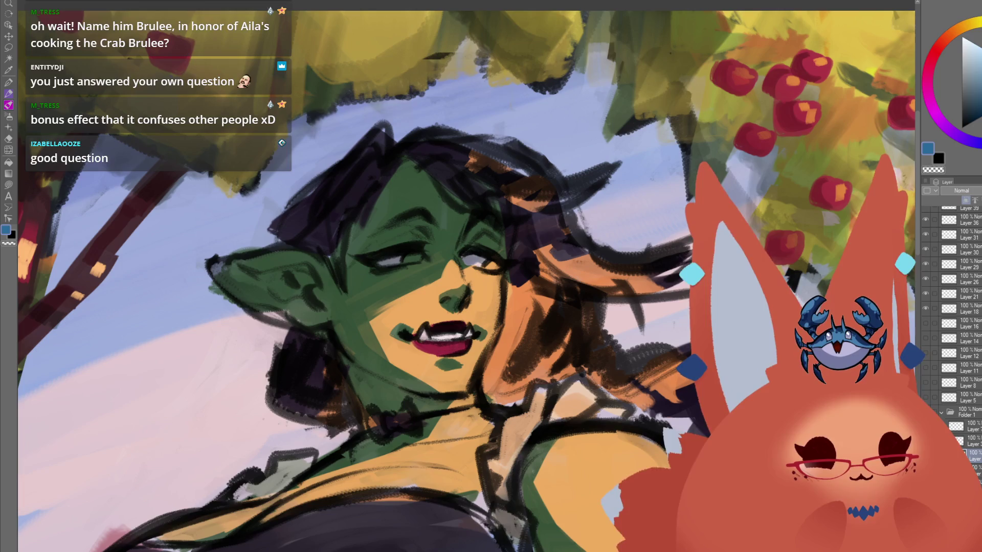
{"action": "left_click", "coordinate": [966, 28]}
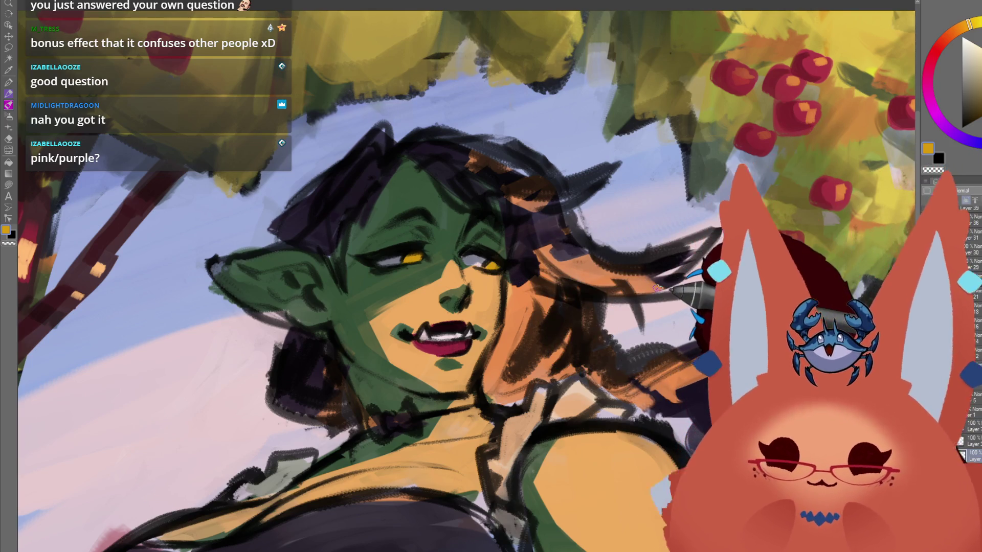
Zoom in and out around the face and neckline while adding Screen-layer highlights
{"action": "scroll", "coordinate": [543, 361], "scroll_direction": "down", "scroll_amount": 5}
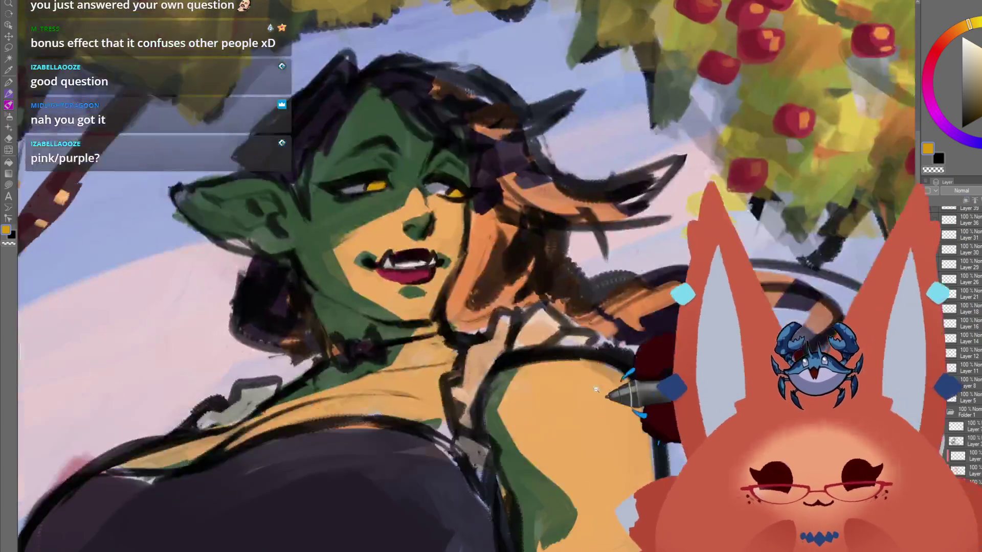
{"action": "scroll", "coordinate": [543, 361], "scroll_direction": "up", "scroll_amount": 4}
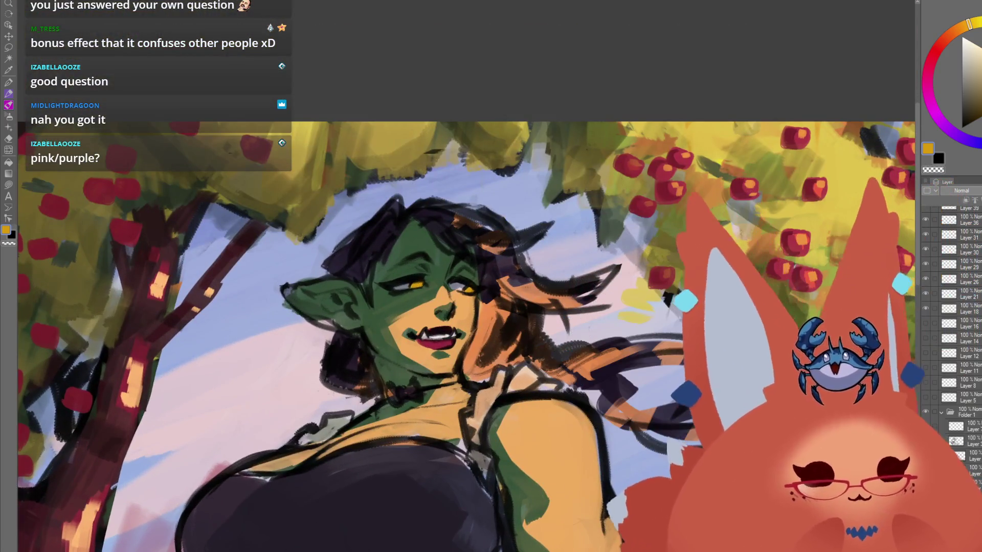
{"action": "scroll", "coordinate": [488, 334], "scroll_direction": "up", "scroll_amount": 3}
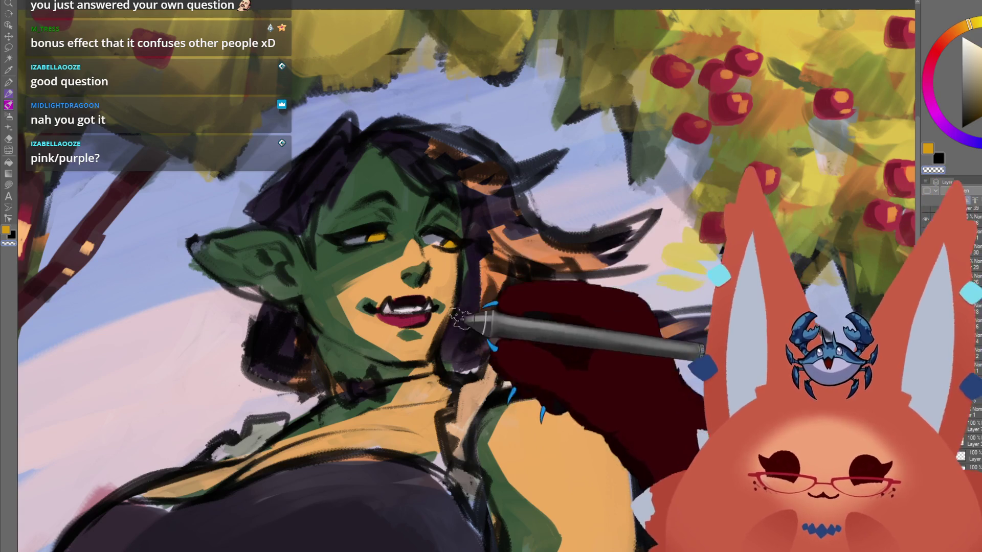
{"action": "scroll", "coordinate": [491, 319], "scroll_direction": "up", "scroll_amount": 2}
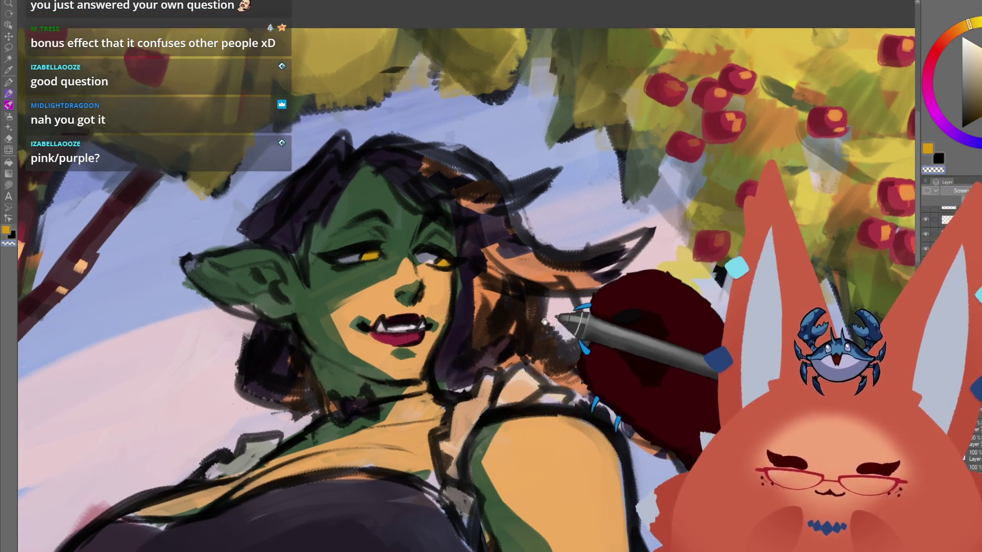
{"action": "scroll", "coordinate": [545, 321], "scroll_direction": "up", "scroll_amount": 1}
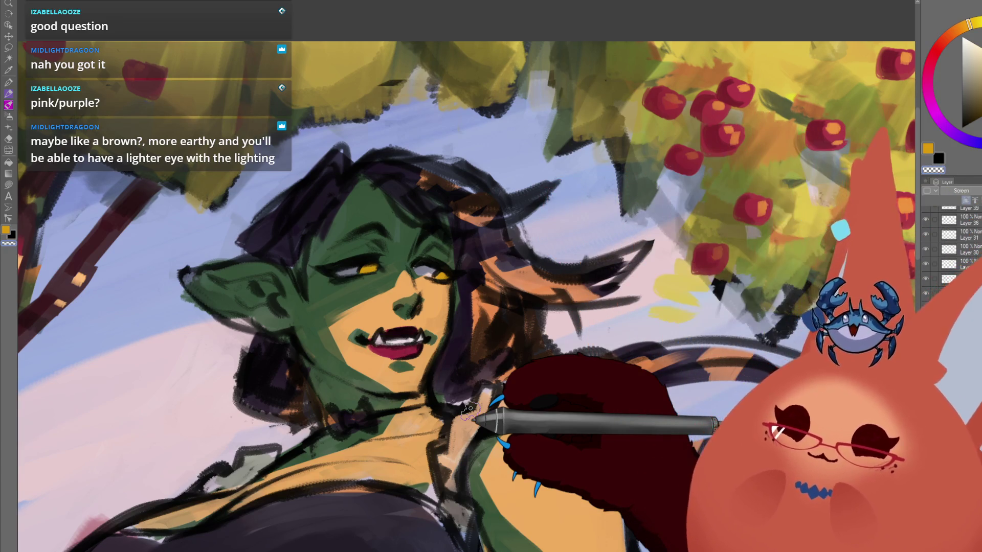
{"action": "scroll", "coordinate": [470, 409], "scroll_direction": "down", "scroll_amount": 6}
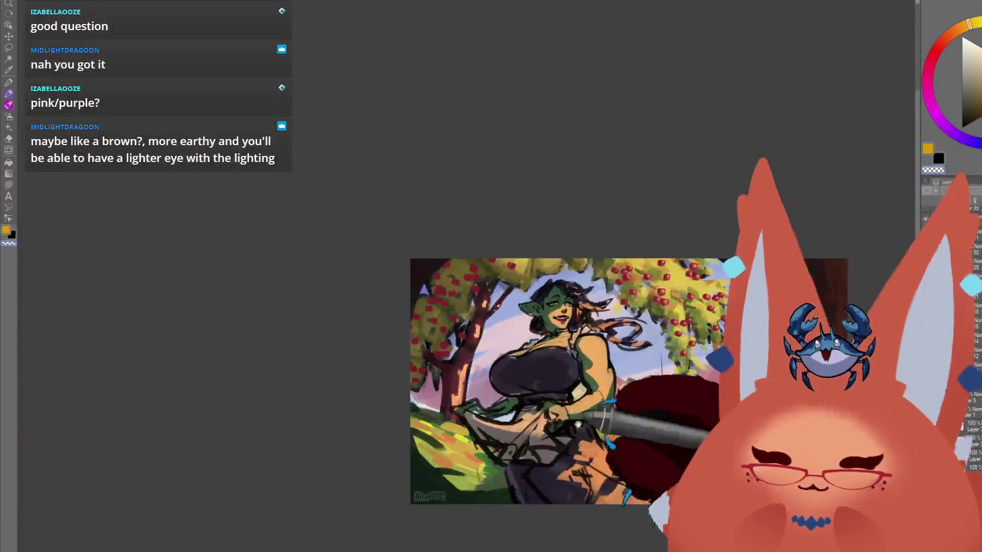
Pan and zoom to frame the illustration, then pick magenta on the hue ring
{"action": "mouse_move", "coordinate": [562, 444]}
{"action": "left_mouse_down"}
{"action": "mouse_move", "coordinate": [482, 464]}
{"action": "mouse_move", "coordinate": [476, 474]}
{"action": "mouse_move", "coordinate": [494, 490]}
{"action": "left_mouse_up"}
{"action": "scroll", "coordinate": [486, 475], "scroll_direction": "up", "scroll_amount": 2}
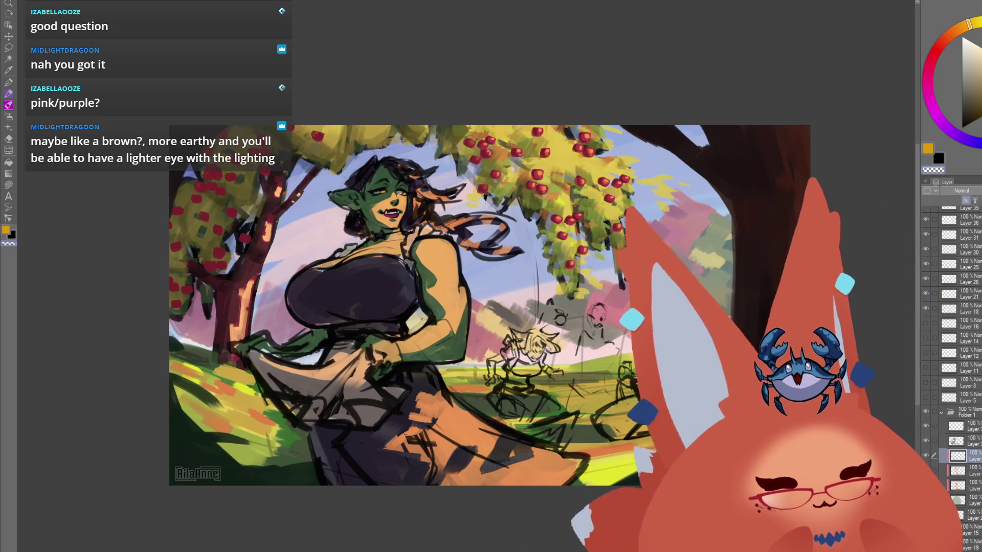
{"action": "left_click", "coordinate": [932, 105]}
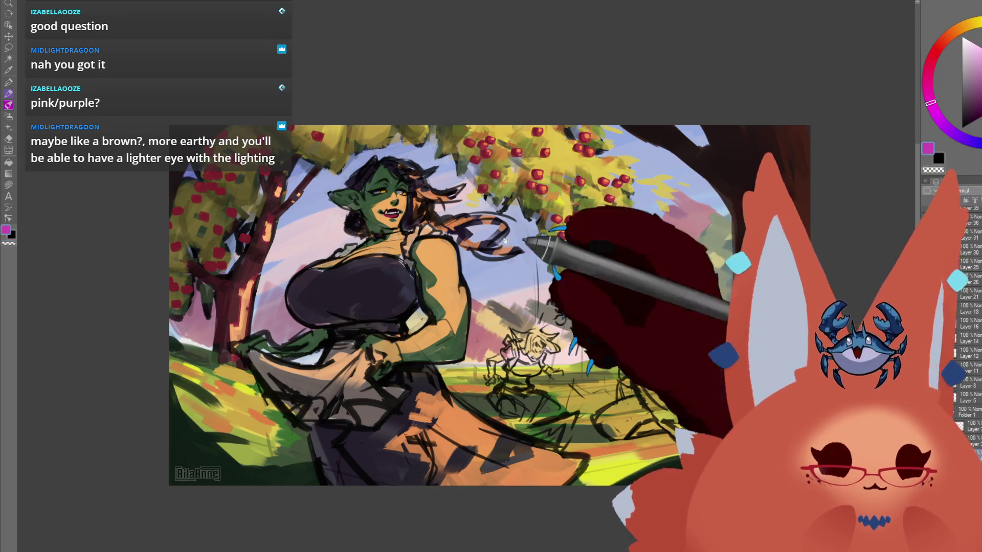
{"action": "scroll", "coordinate": [389, 184], "scroll_direction": "up", "scroll_amount": 6}
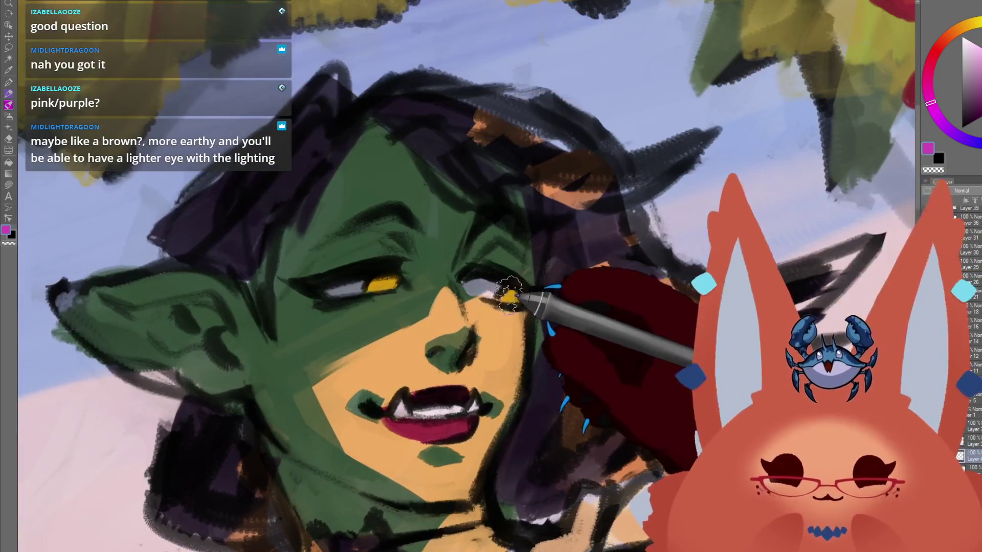
Paint magenta over both yellow irises, zooming out to check and back in
{"action": "left_click_drag", "start_coordinate": [506, 297], "coordinate": [514, 290]}
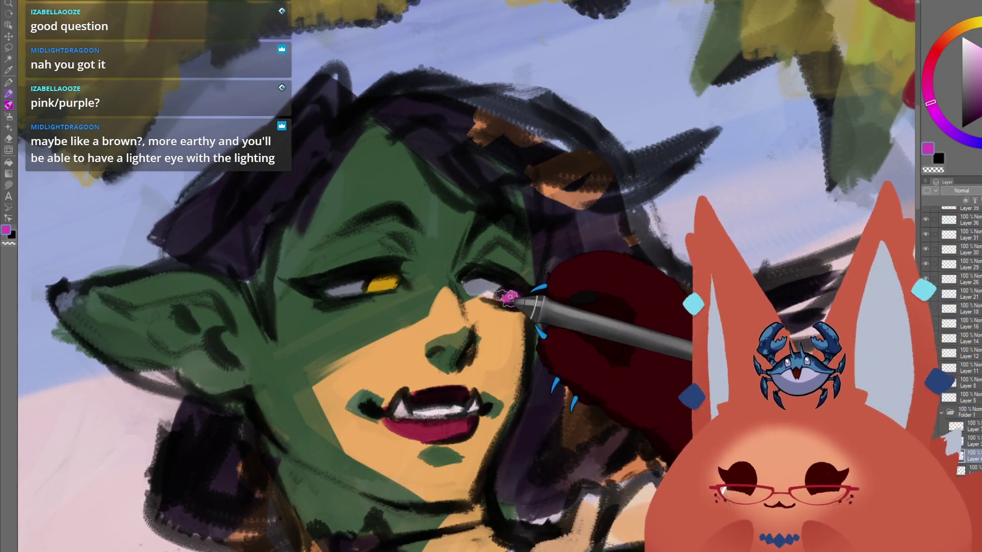
{"action": "left_click_drag", "start_coordinate": [381, 284], "coordinate": [390, 278]}
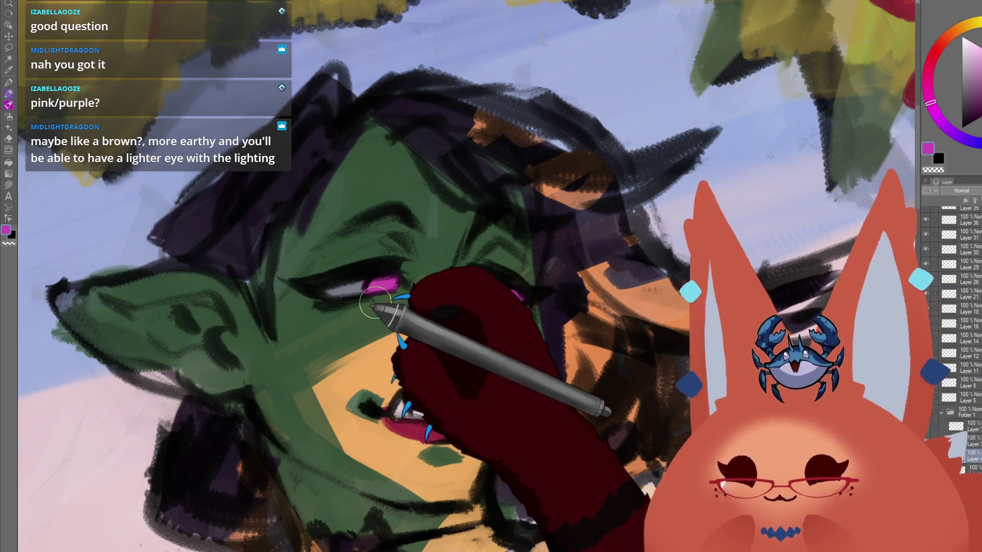
{"action": "scroll", "coordinate": [536, 378], "scroll_direction": "down", "scroll_amount": 5}
{"action": "scroll", "coordinate": [537, 379], "scroll_direction": "down", "scroll_amount": 8}
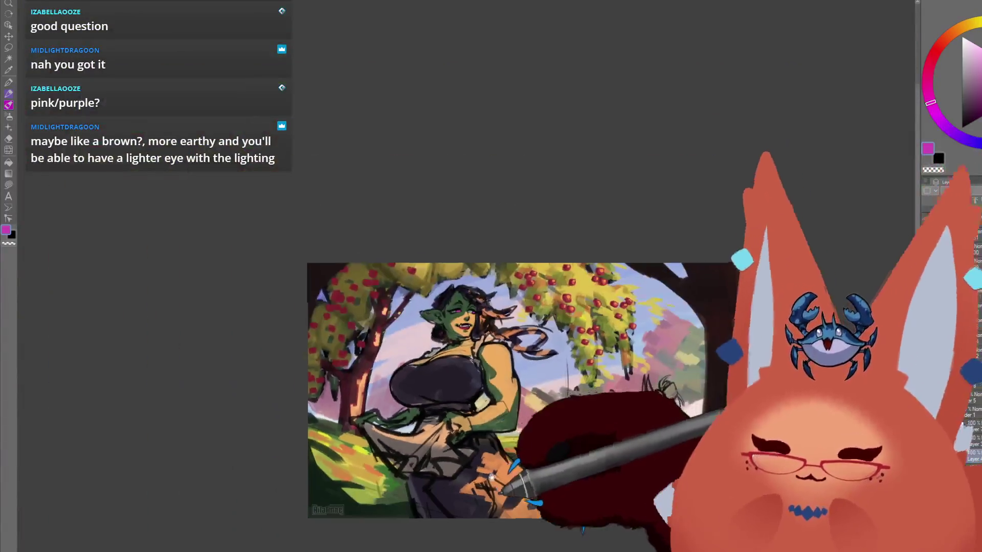
{"action": "left_click_drag", "start_coordinate": [495, 435], "coordinate": [491, 424]}
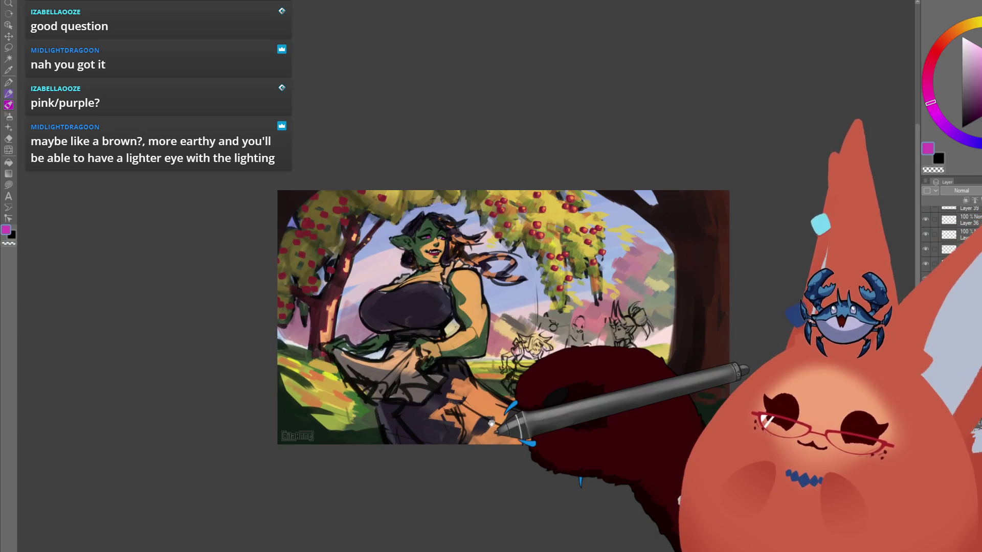
{"action": "scroll", "coordinate": [491, 389], "scroll_direction": "up", "scroll_amount": 6}
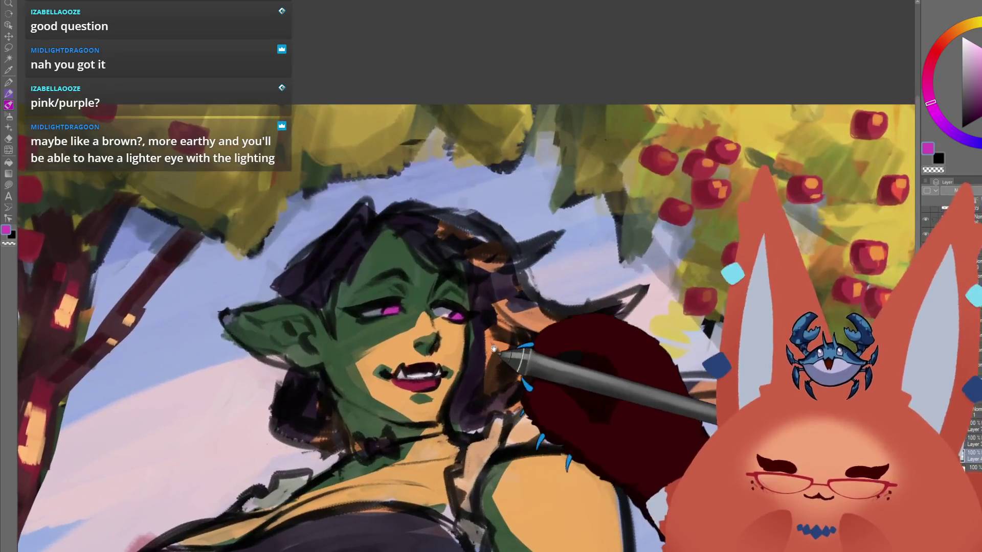
Repaint each iris in a darker reddish colour, panning between the two eyes
{"action": "left_click_drag", "start_coordinate": [493, 349], "coordinate": [493, 354]}
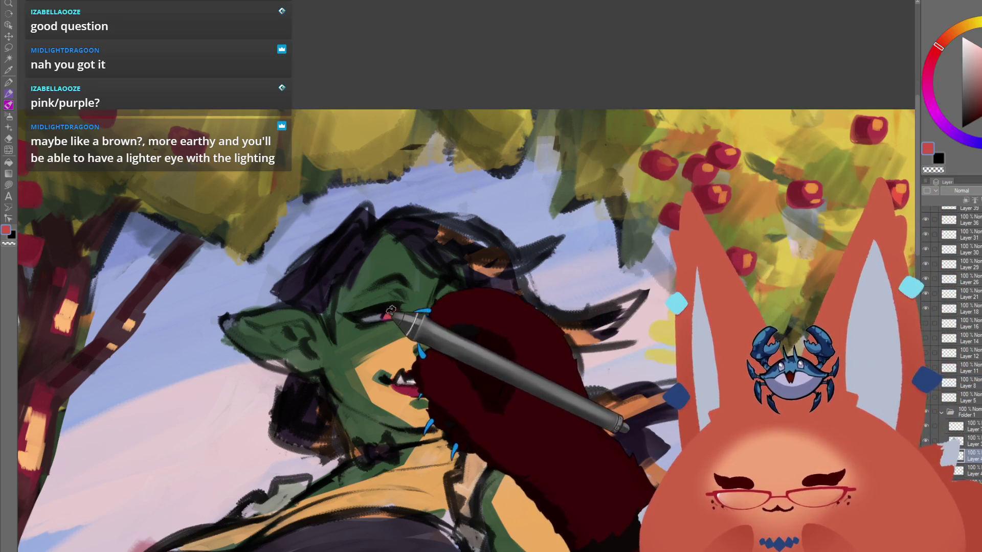
{"action": "left_click", "coordinate": [935, 58]}
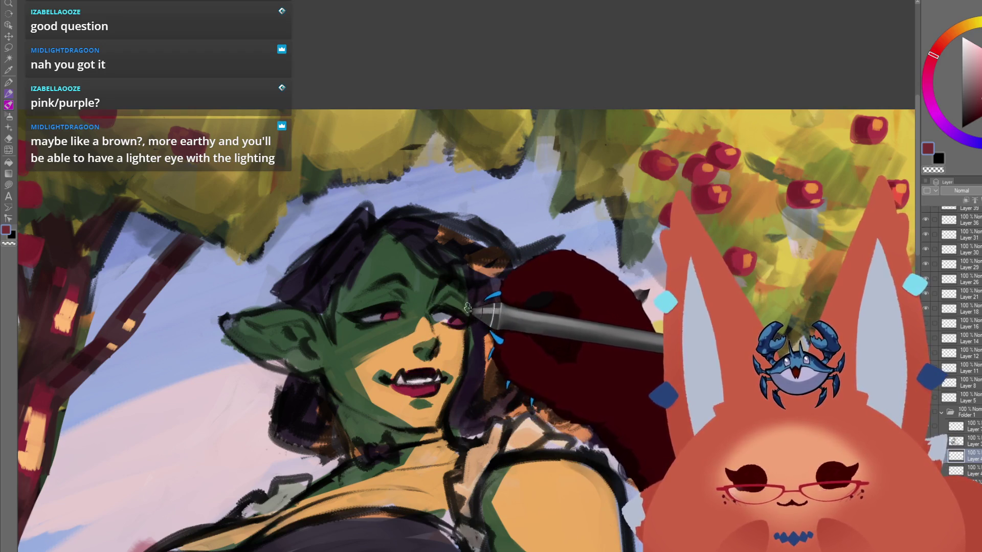
{"action": "scroll", "coordinate": [474, 341], "scroll_direction": "up", "scroll_amount": 5}
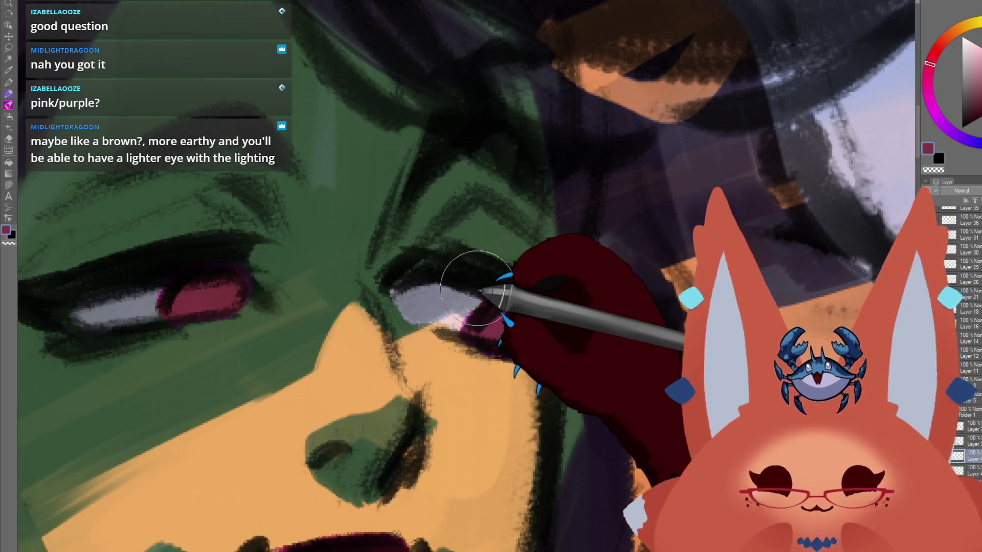
{"action": "left_click_drag", "start_coordinate": [218, 362], "coordinate": [425, 381]}
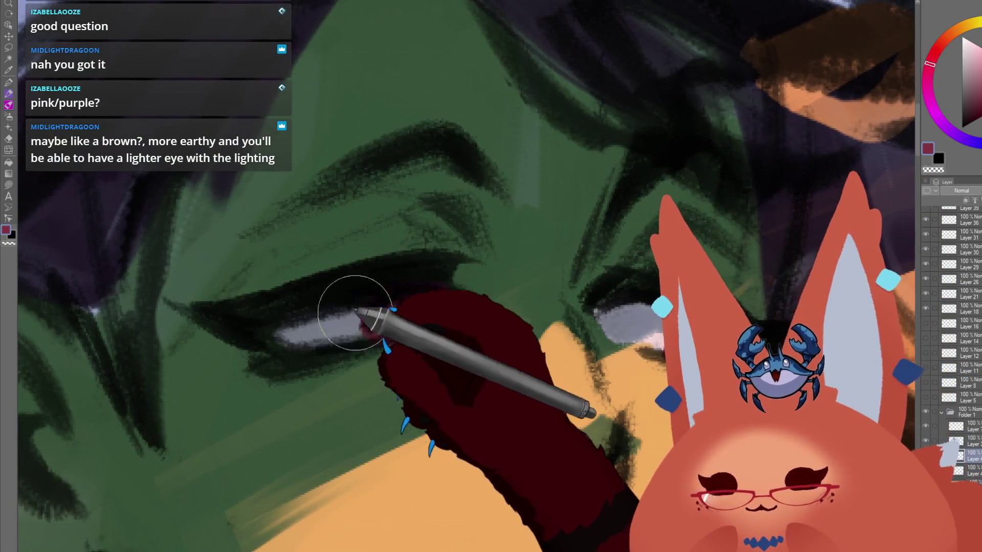
{"action": "mouse_move", "coordinate": [354, 313]}
{"action": "left_mouse_down"}
{"action": "mouse_move", "coordinate": [383, 350]}
{"action": "mouse_move", "coordinate": [468, 307]}
{"action": "left_mouse_up"}
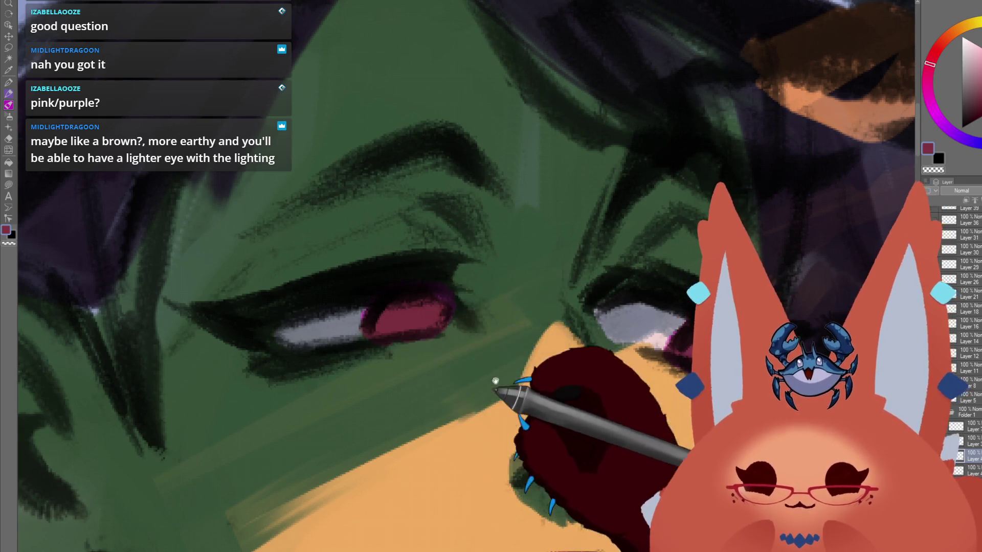
{"action": "left_click_drag", "start_coordinate": [499, 390], "coordinate": [417, 385]}
{"action": "scroll", "coordinate": [629, 408], "scroll_direction": "down", "scroll_amount": 6}
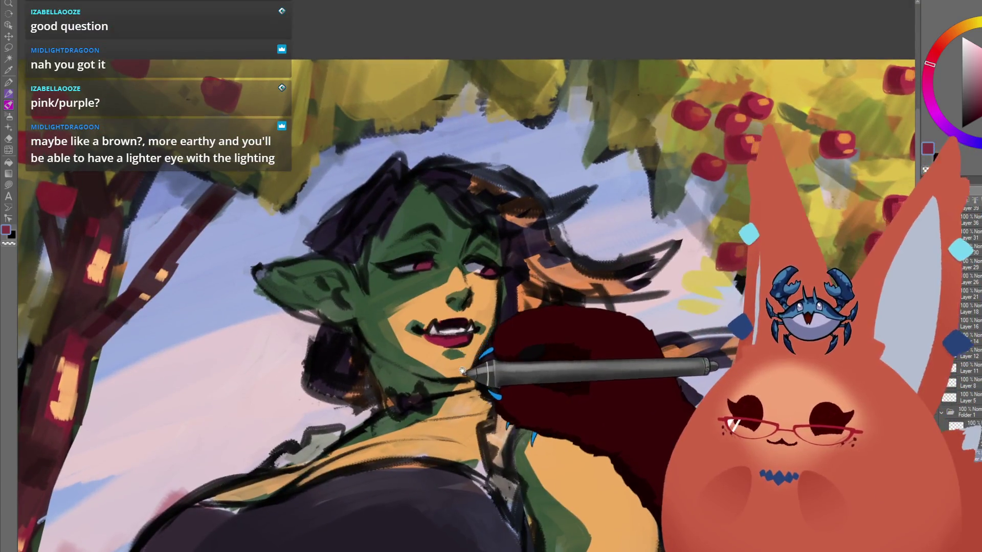
Undo back to the reddish-pink irises after comparing with the yellow, then zoom out
{"action": "scroll", "coordinate": [474, 403], "scroll_direction": "up", "scroll_amount": 5}
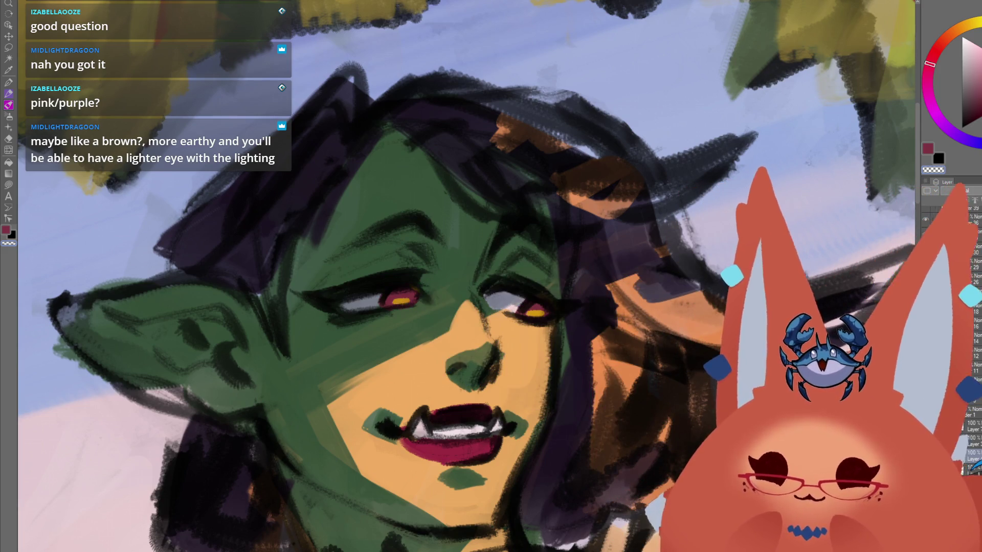
{"action": "key", "text": "ctrl+z"}
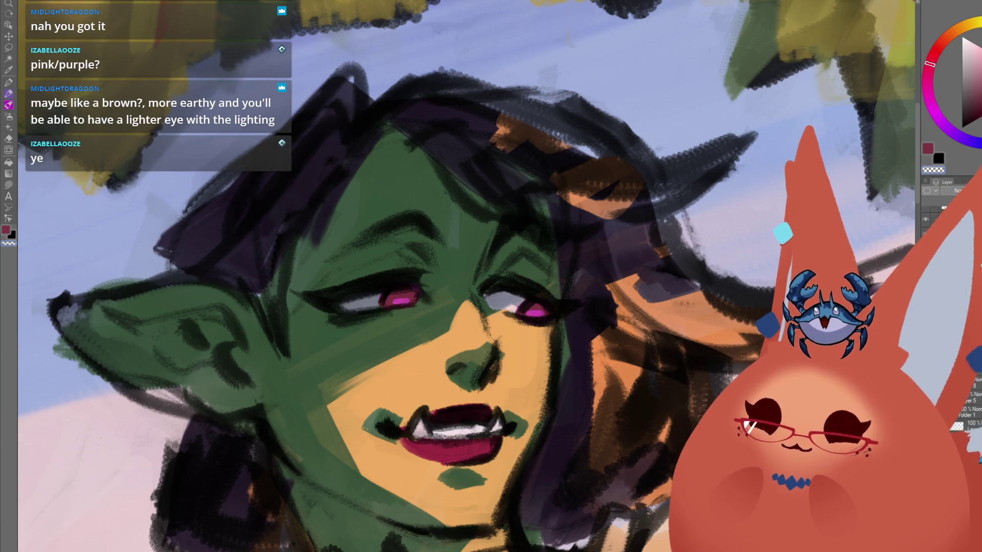
{"action": "scroll", "coordinate": [654, 516], "scroll_direction": "down", "scroll_amount": 5}
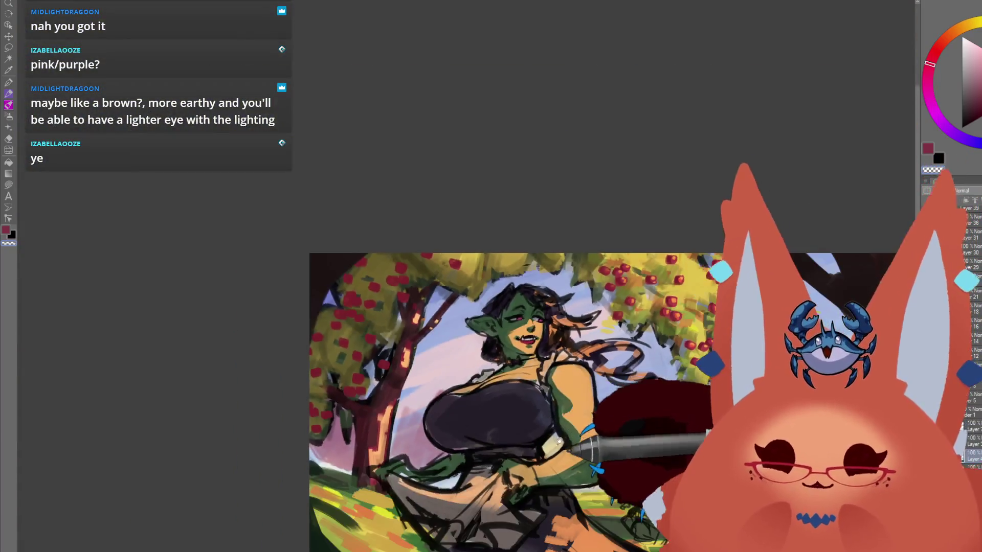
{"action": "left_click_drag", "start_coordinate": [515, 413], "coordinate": [492, 385]}
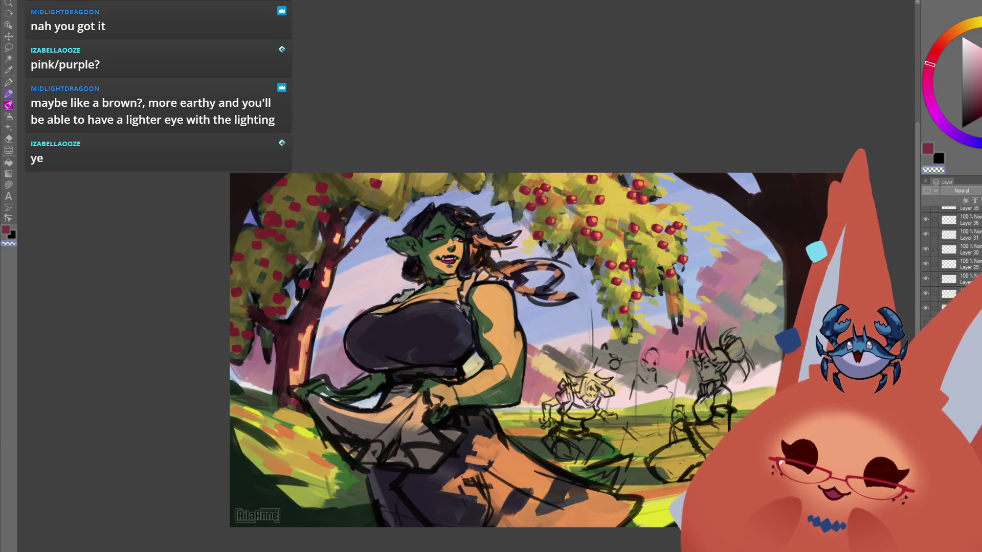
{"action": "mouse_move", "coordinate": [640, 461]}
{"action": "left_mouse_down"}
{"action": "mouse_move", "coordinate": [551, 388]}
{"action": "mouse_move", "coordinate": [562, 432]}
{"action": "left_mouse_up"}
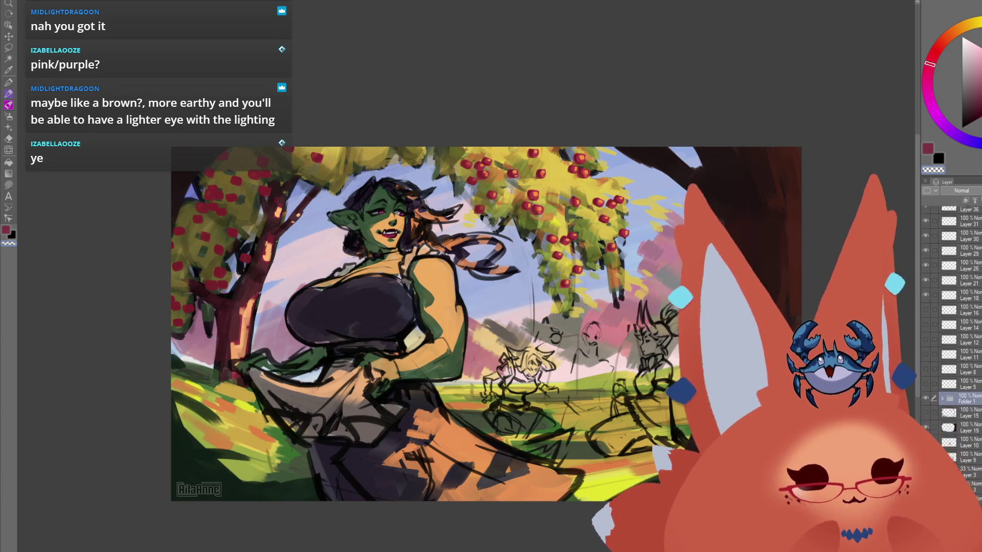
{"action": "scroll", "coordinate": [973, 400], "scroll_direction": "down", "scroll_amount": 1}
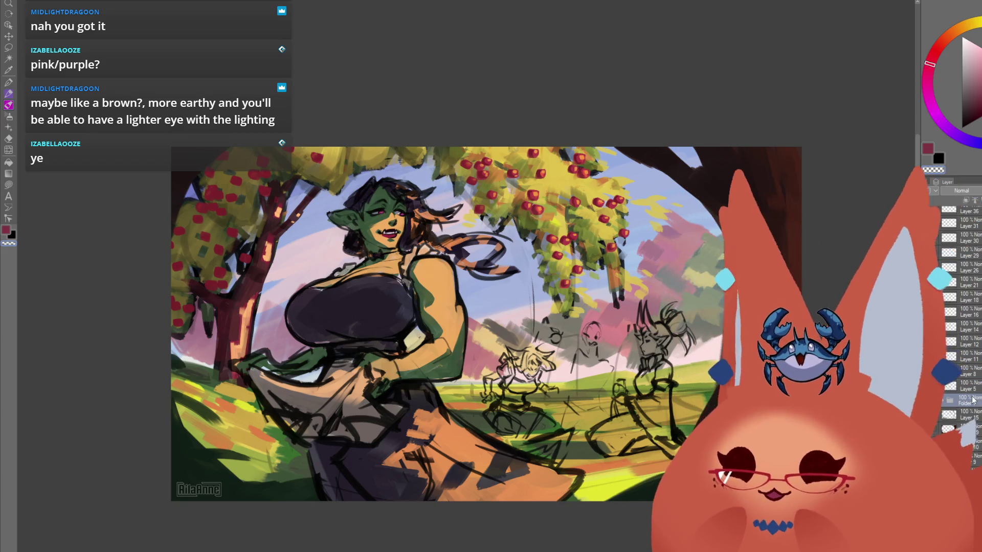
{"action": "scroll", "coordinate": [581, 465], "scroll_direction": "down", "scroll_amount": 3}
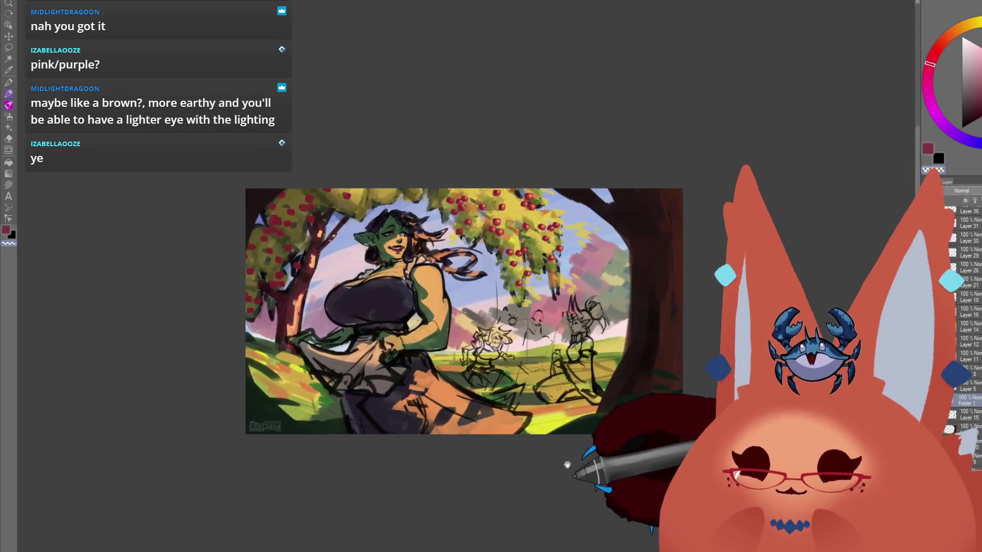
{"action": "scroll", "coordinate": [567, 464], "scroll_direction": "up", "scroll_amount": 3}
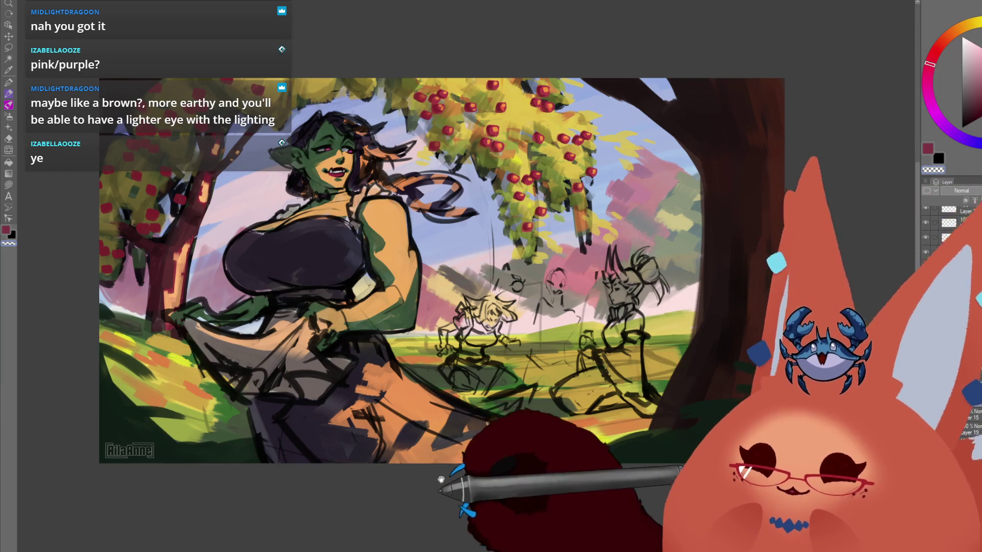
{"action": "left_click_drag", "start_coordinate": [443, 485], "coordinate": [486, 518]}
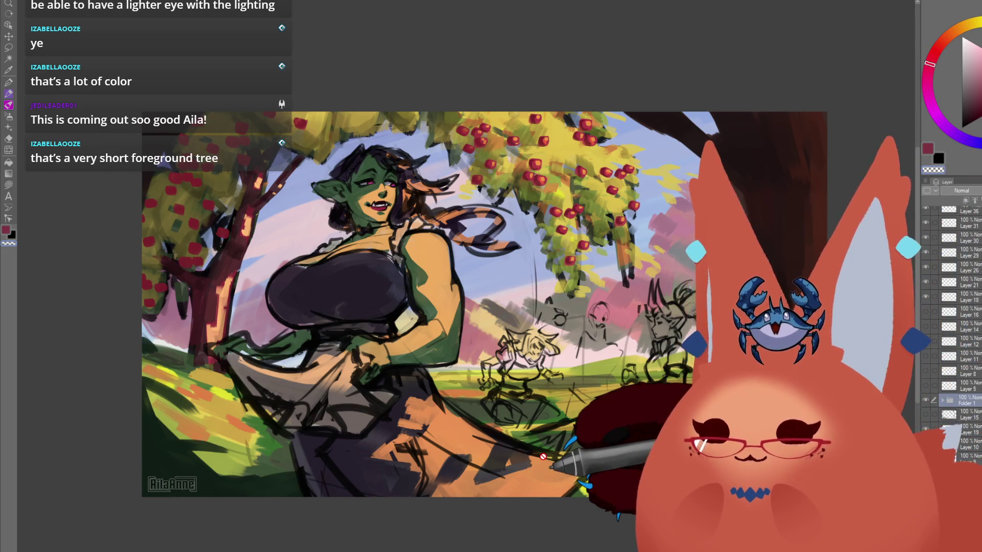
Brush deep green shadow into the lower-right foreground beside the right-hand tree
{"action": "left_click_drag", "start_coordinate": [563, 527], "coordinate": [554, 482]}
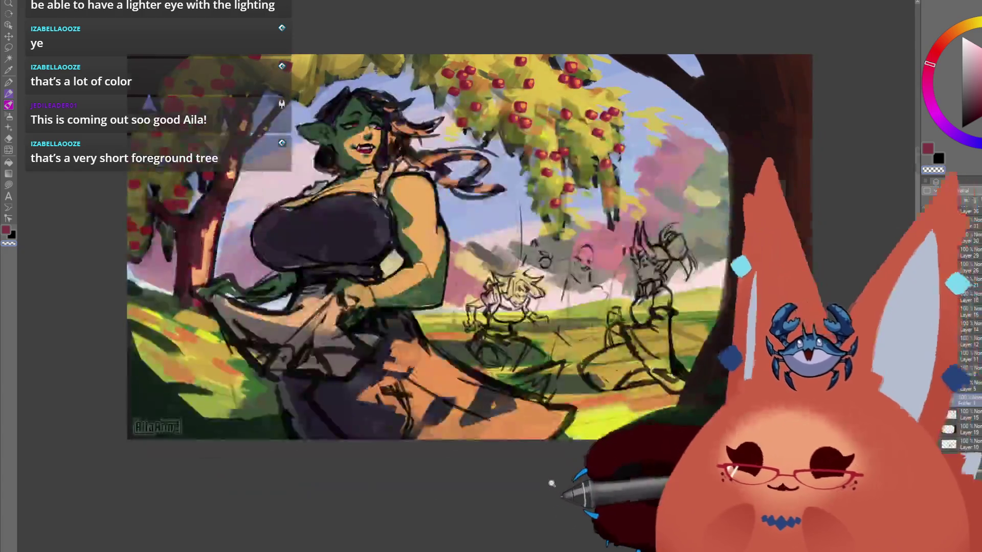
{"action": "scroll", "coordinate": [512, 481], "scroll_direction": "down", "scroll_amount": 3}
{"action": "left_click_drag", "start_coordinate": [487, 479], "coordinate": [462, 475]}
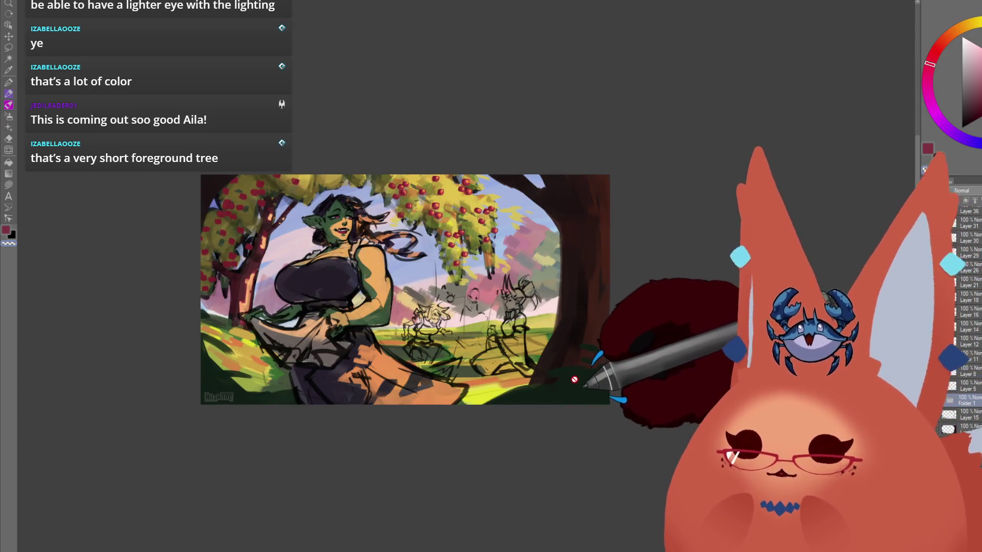
{"action": "left_click_drag", "start_coordinate": [574, 379], "coordinate": [652, 418]}
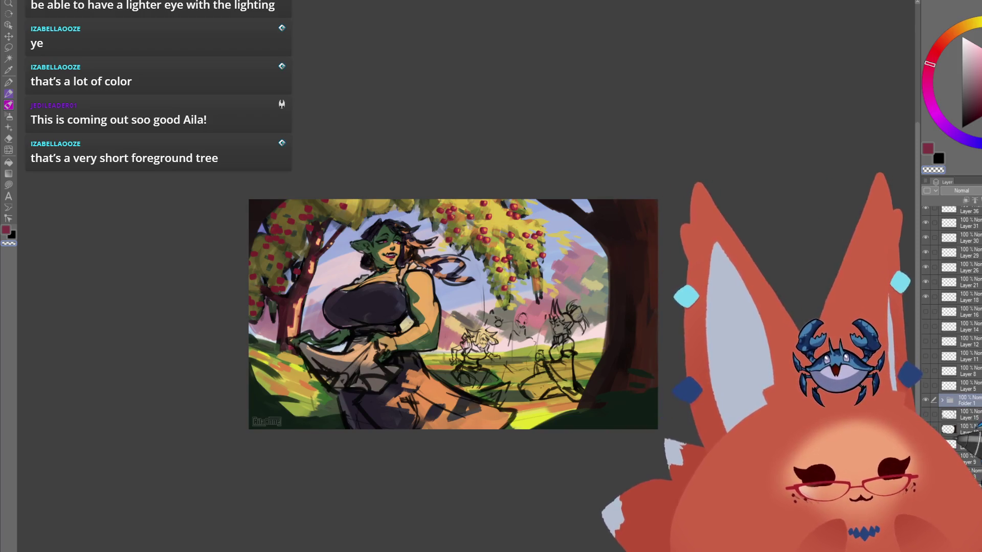
Hide and reshow the dark right-side tree layer to compare, then add a blank layer above it
{"action": "left_click", "coordinate": [959, 443]}
{"action": "left_click", "coordinate": [959, 443]}
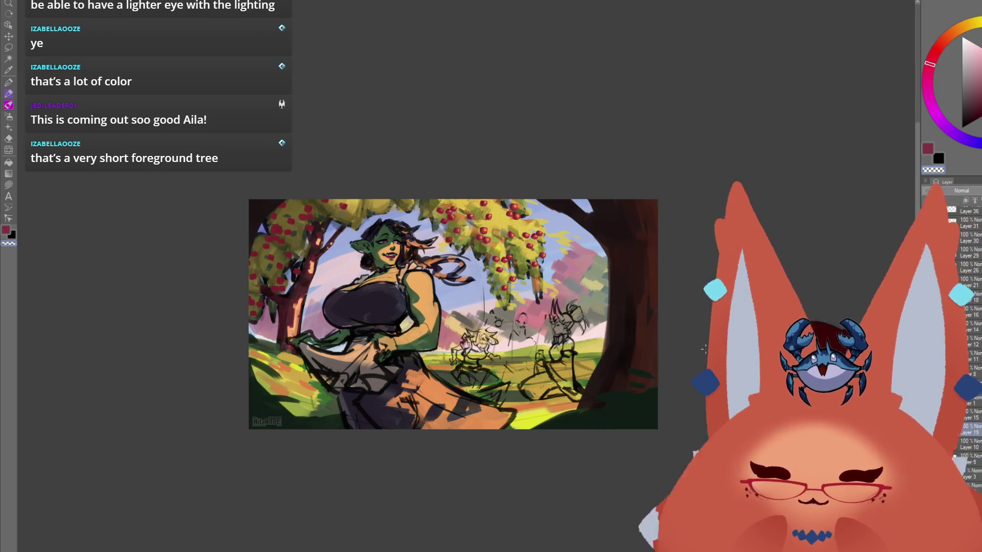
{"action": "key", "text": "ctrl+shift+n"}
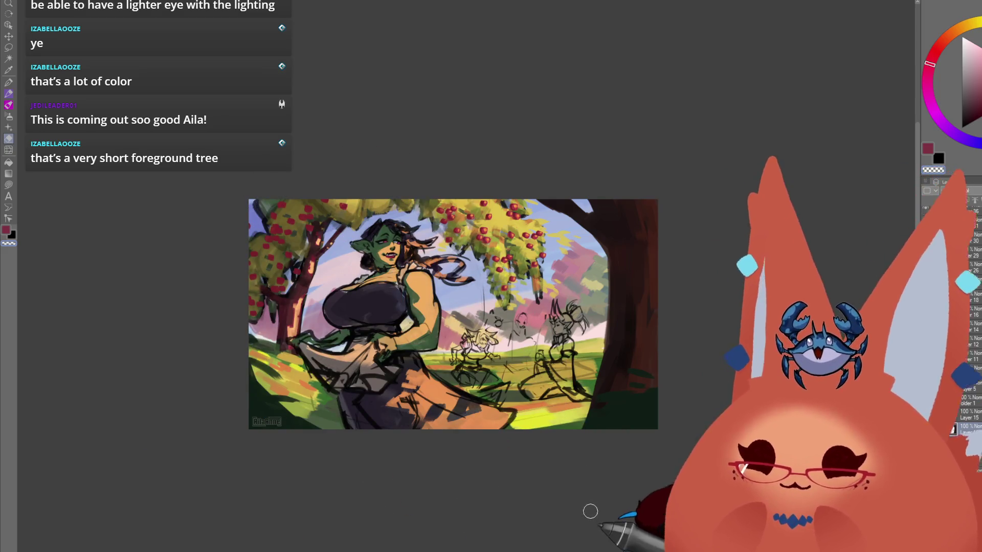
{"action": "mouse_move", "coordinate": [600, 499]}
{"action": "left_mouse_down"}
{"action": "mouse_move", "coordinate": [598, 465]}
{"action": "mouse_move", "coordinate": [605, 508]}
{"action": "mouse_move", "coordinate": [592, 499]}
{"action": "left_mouse_up"}
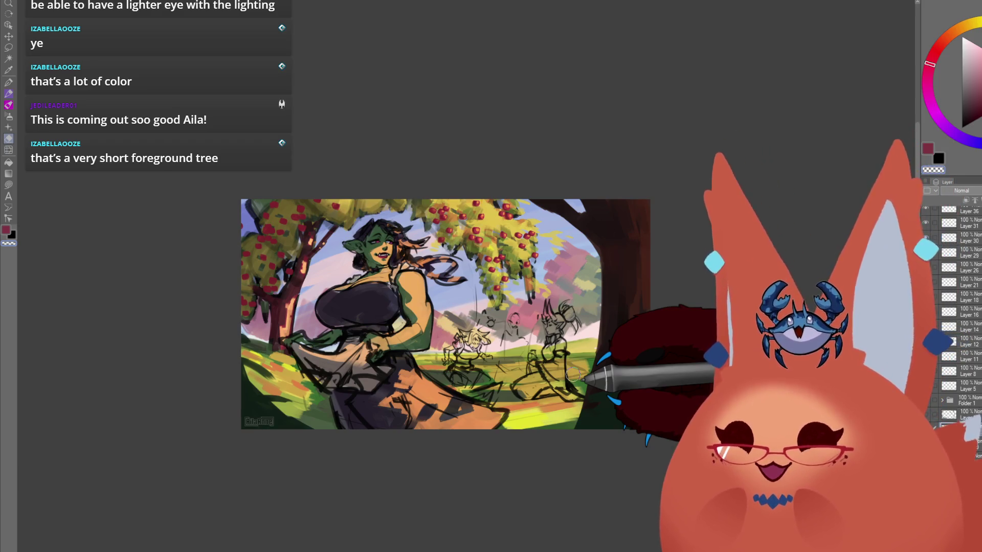
{"action": "mouse_move", "coordinate": [548, 508]}
{"action": "left_mouse_down"}
{"action": "mouse_move", "coordinate": [559, 460]}
{"action": "mouse_move", "coordinate": [587, 518]}
{"action": "mouse_move", "coordinate": [596, 500]}
{"action": "mouse_move", "coordinate": [606, 533]}
{"action": "left_mouse_up"}
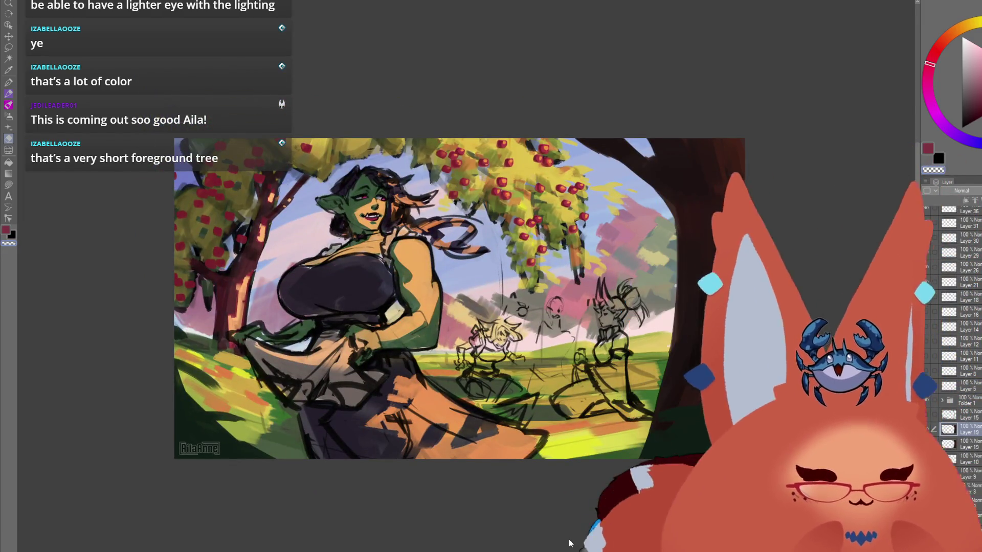